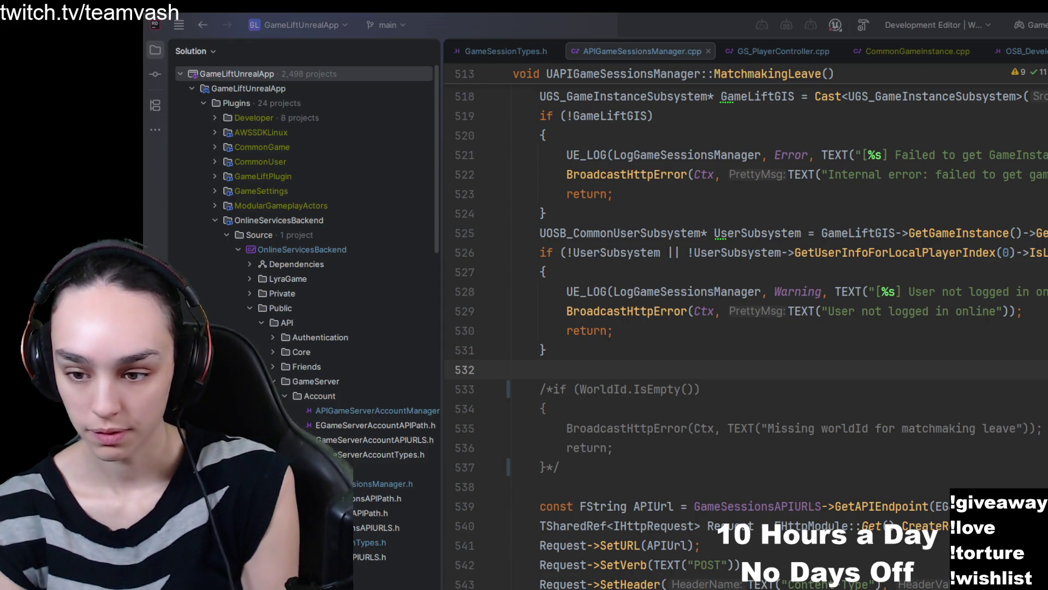
Show the diff for APIGameServerAccountManager.cpp, where WorldId leaves MarkPlayerSessionActive's empty-parameter check.
key(ctrl+d)
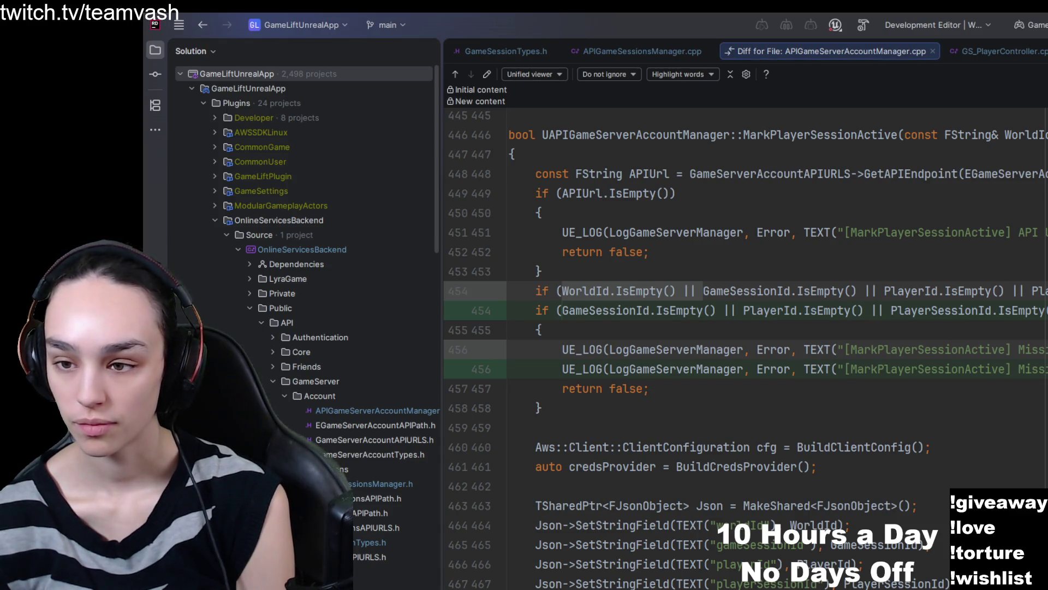
scroll(775, 349, right, 10)
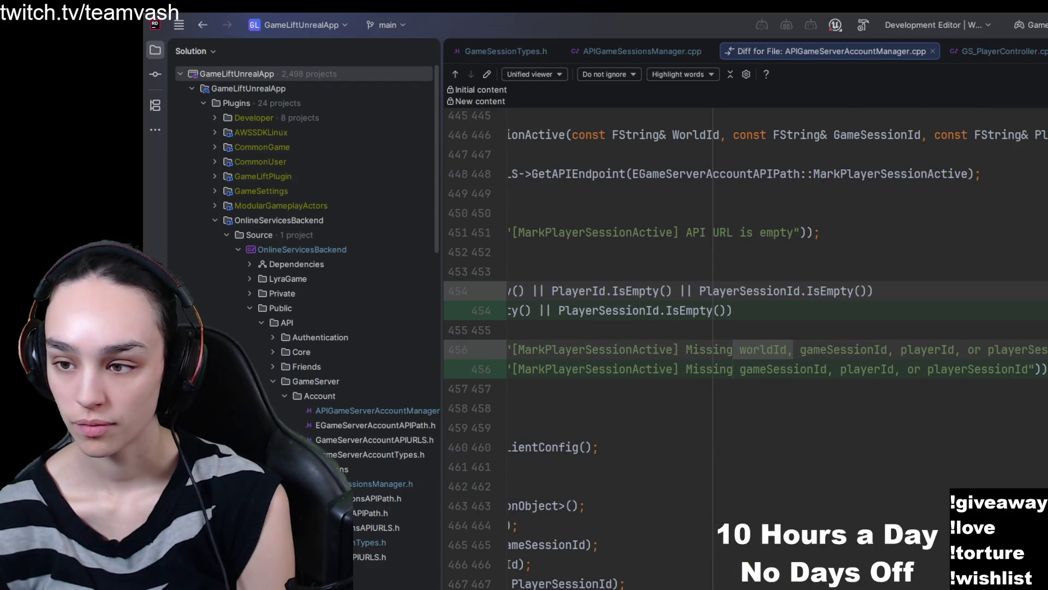
scroll(776, 349, left, 10)
scroll(775, 350, right, 5)
scroll(775, 349, left, 5)
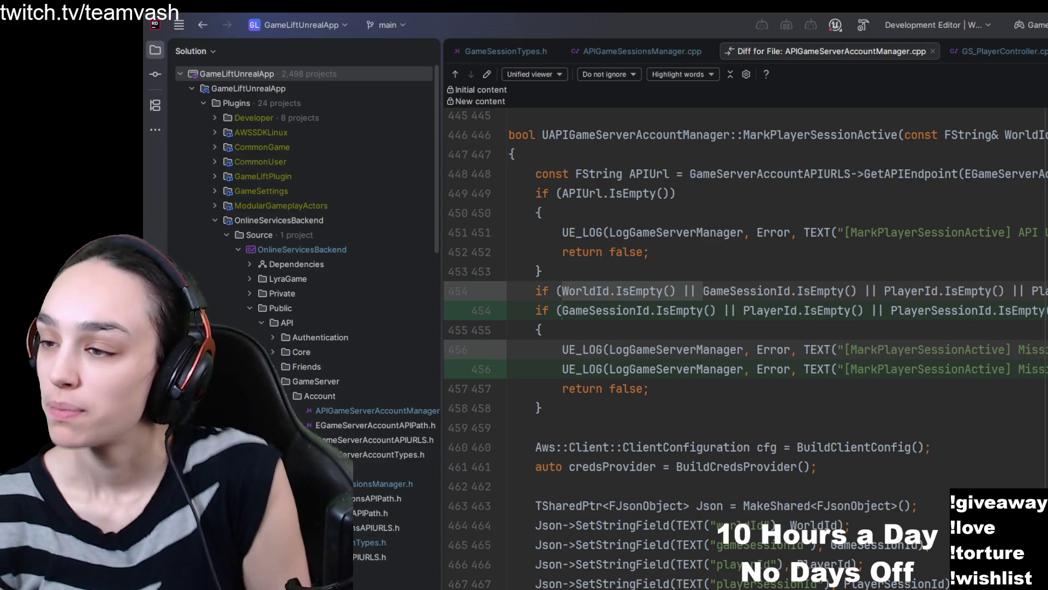
scroll(746, 349, down, 9)
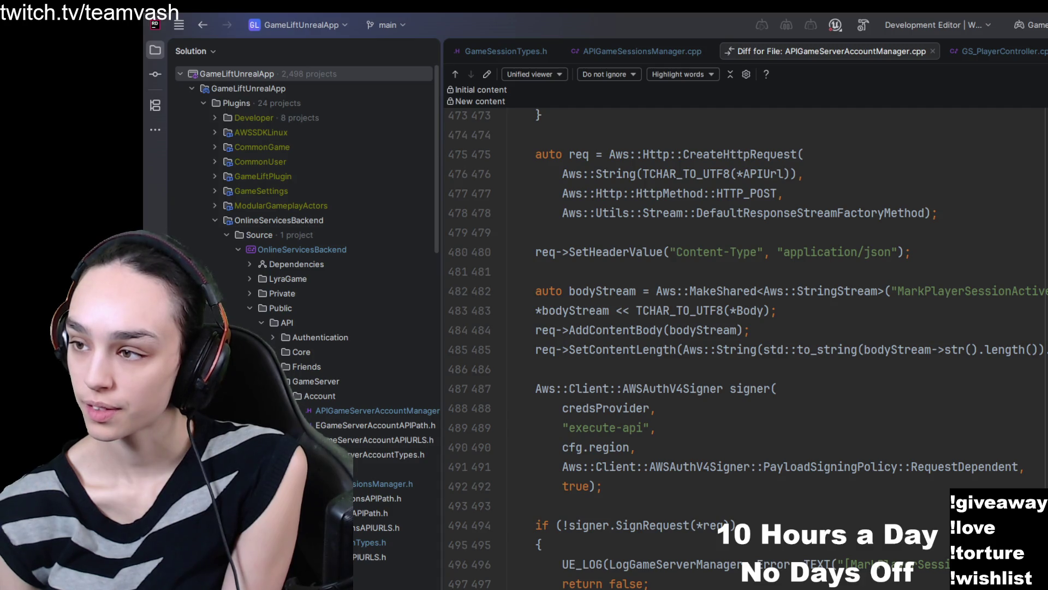
Go back to the previous change and select the new worldId emptiness check at lines 209–212.
key(shift+F7)
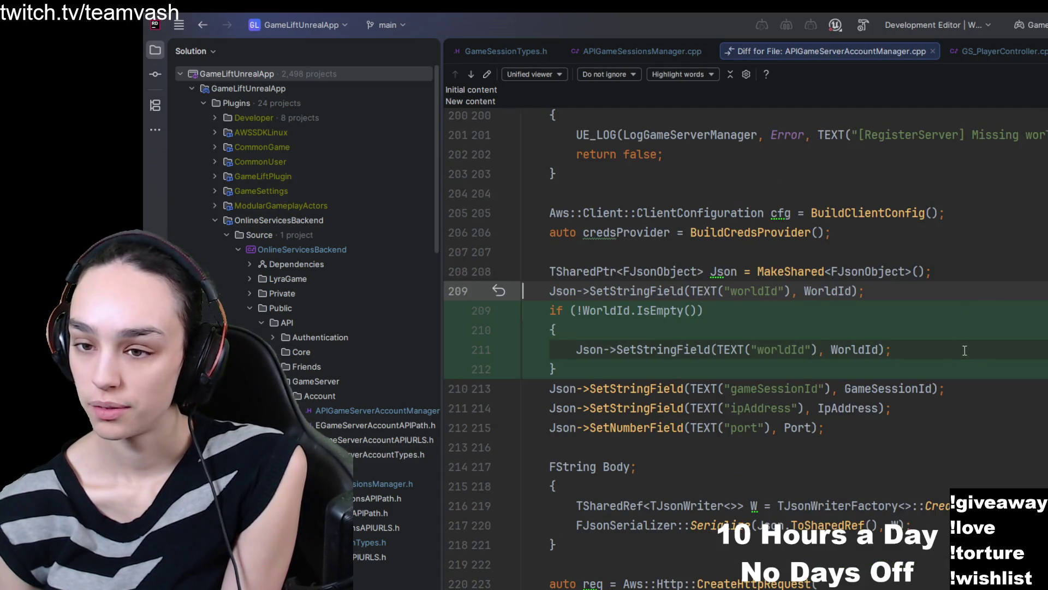
click(972, 311)
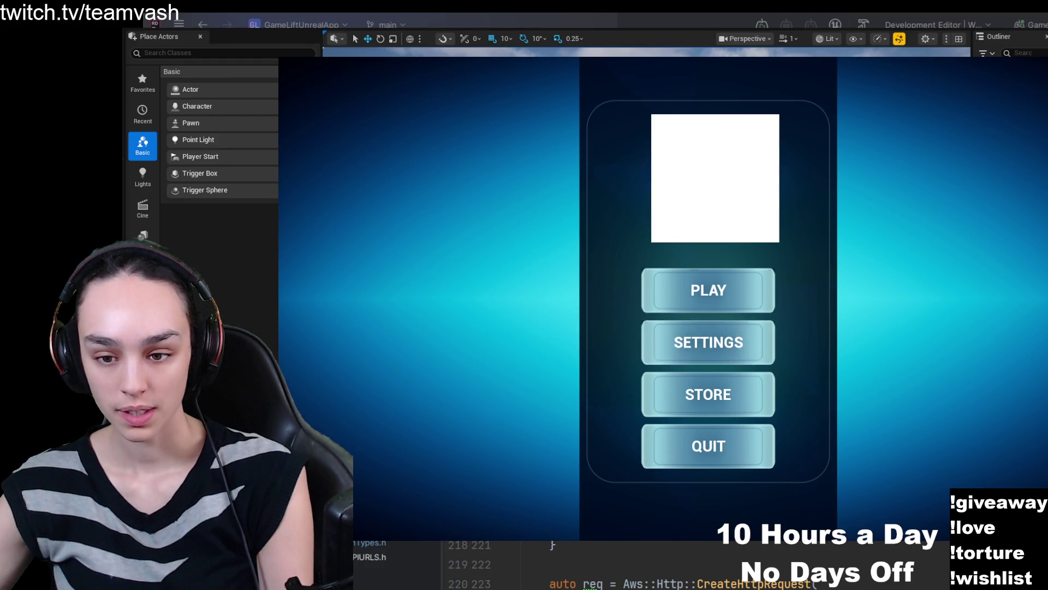
Choose PLAY on the game's main menu to enter the matchmaking queue.
click(718, 290)
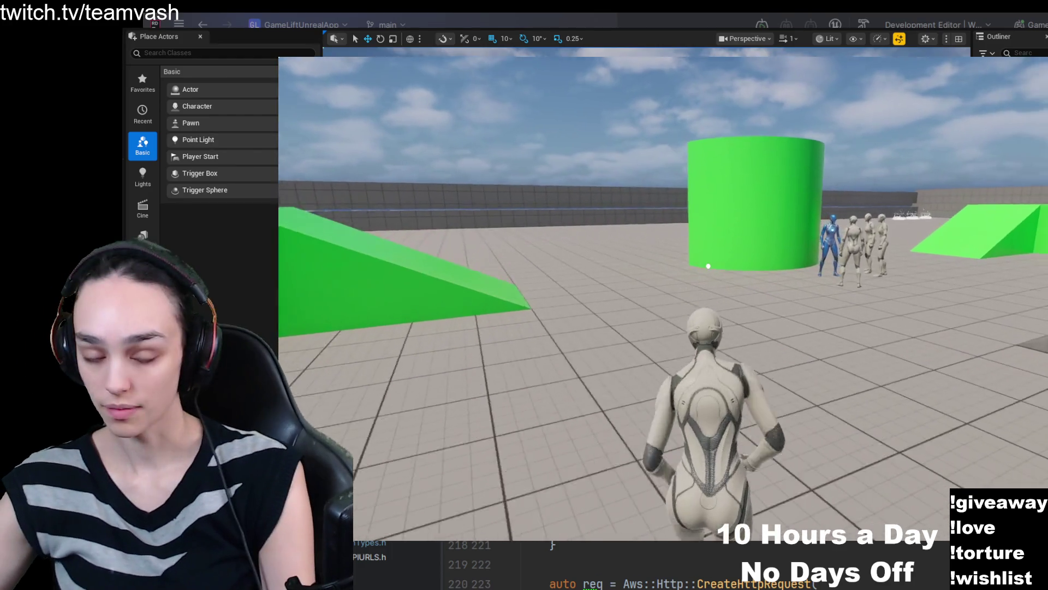
Interact with the nearby characters, confirm joining the arena match, then run the character forward.
key(e)
click(596, 354)
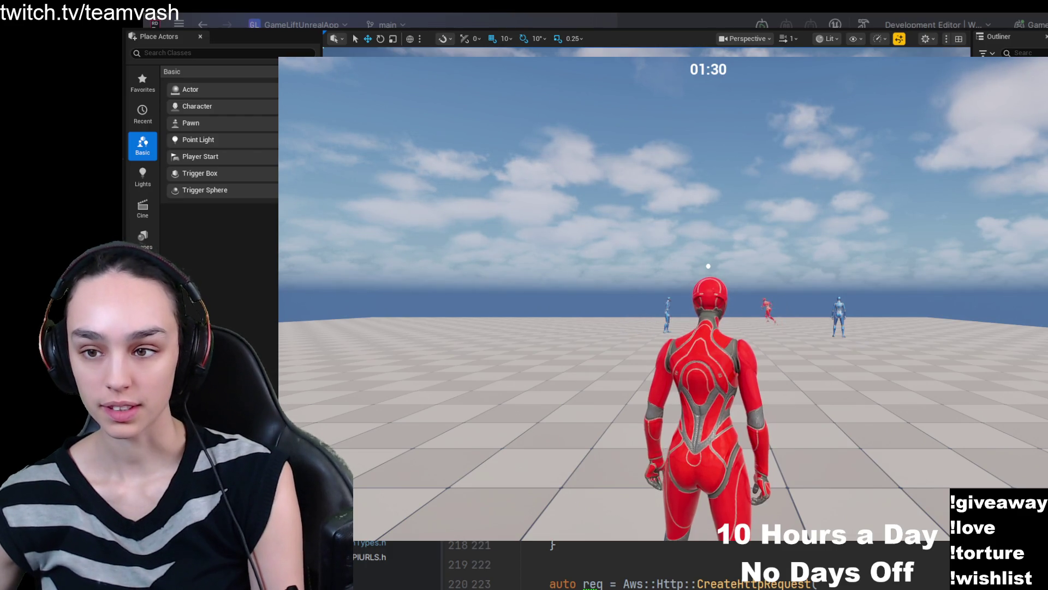
key(w)
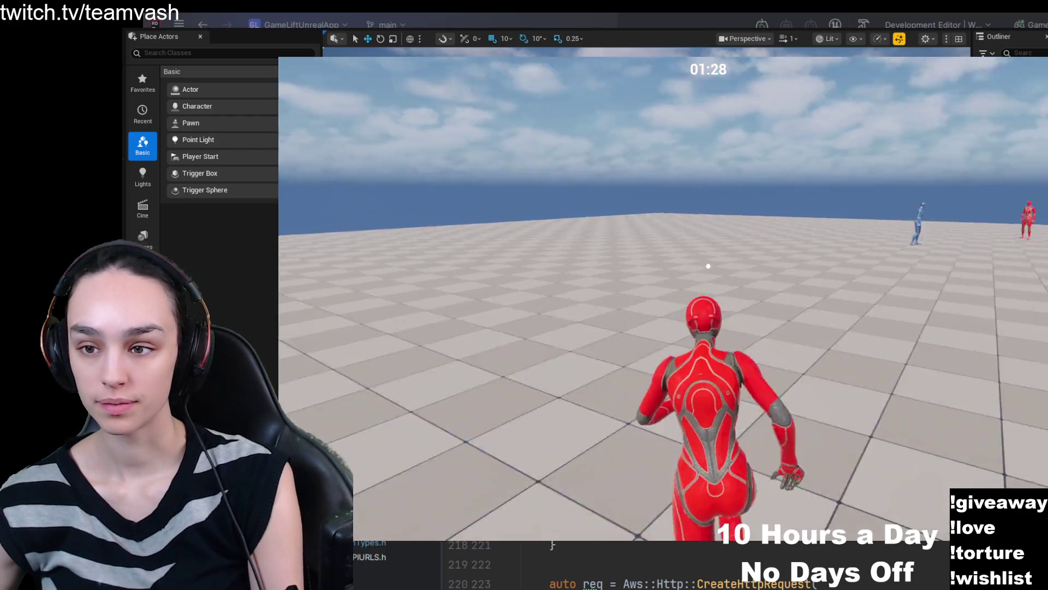
key(w)
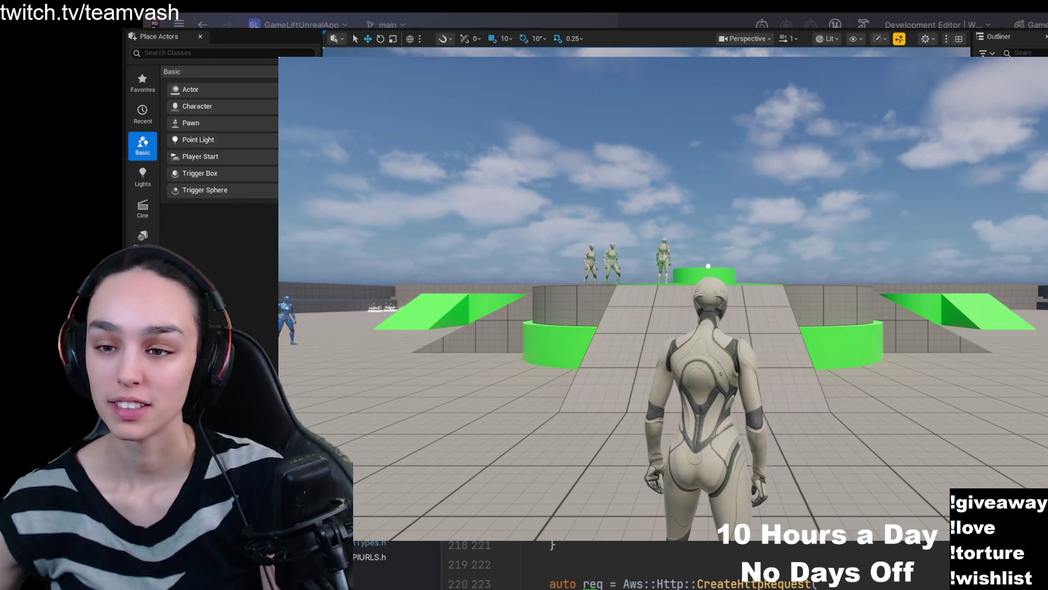
Run and jump toward the arena, answer No to 'join the fighting arena?', and climb the ramp.
key(w)
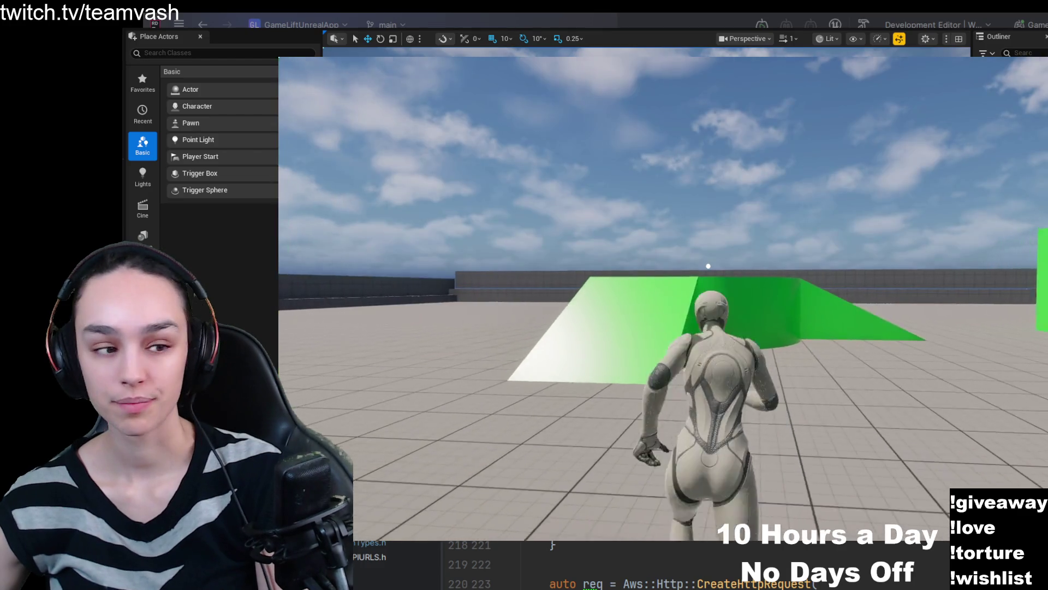
key(space)
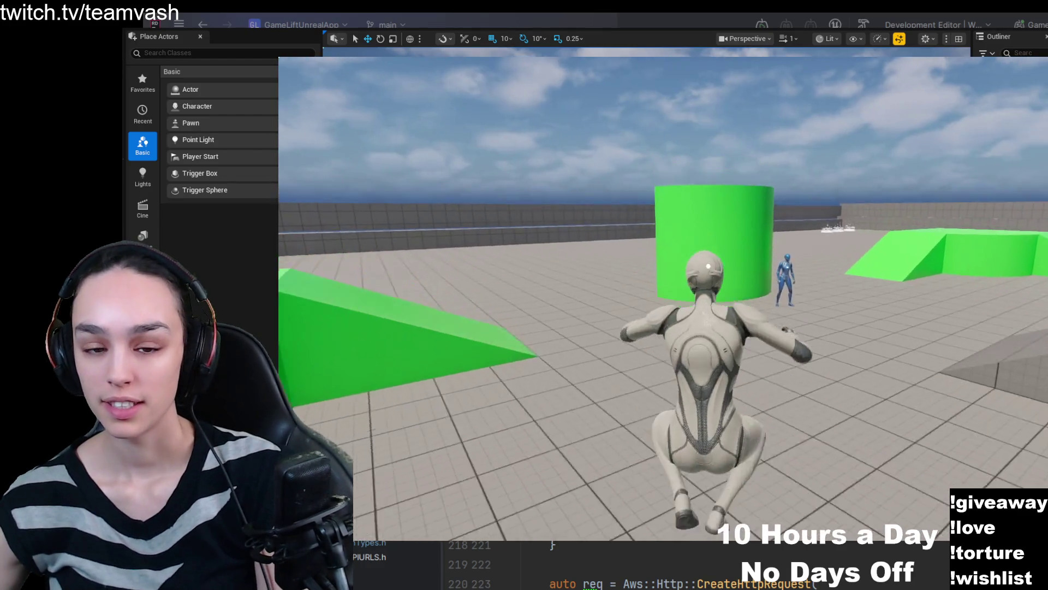
key(w)
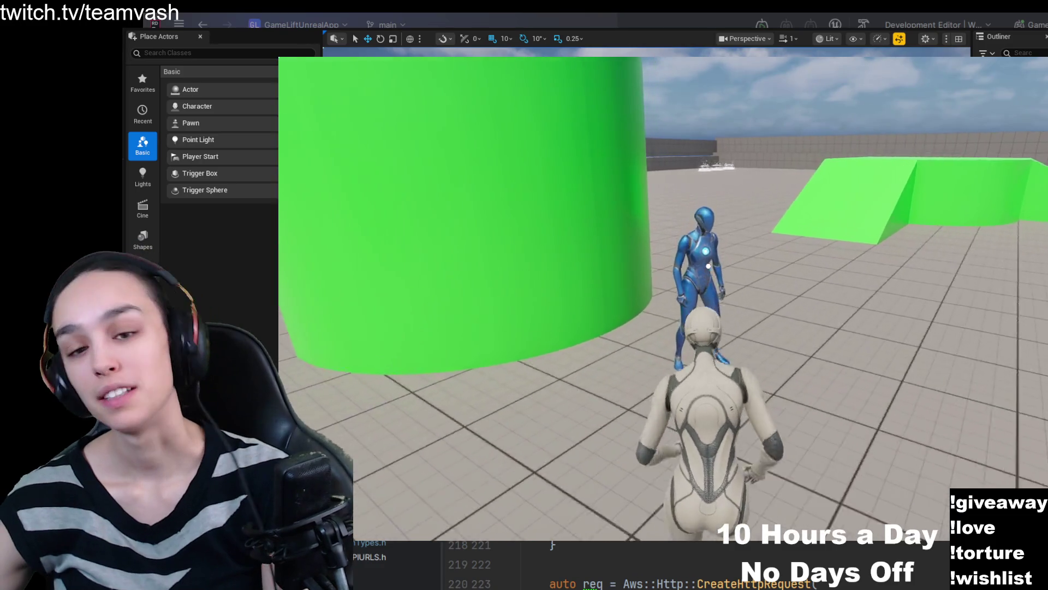
key(e)
click(786, 354)
key(w)
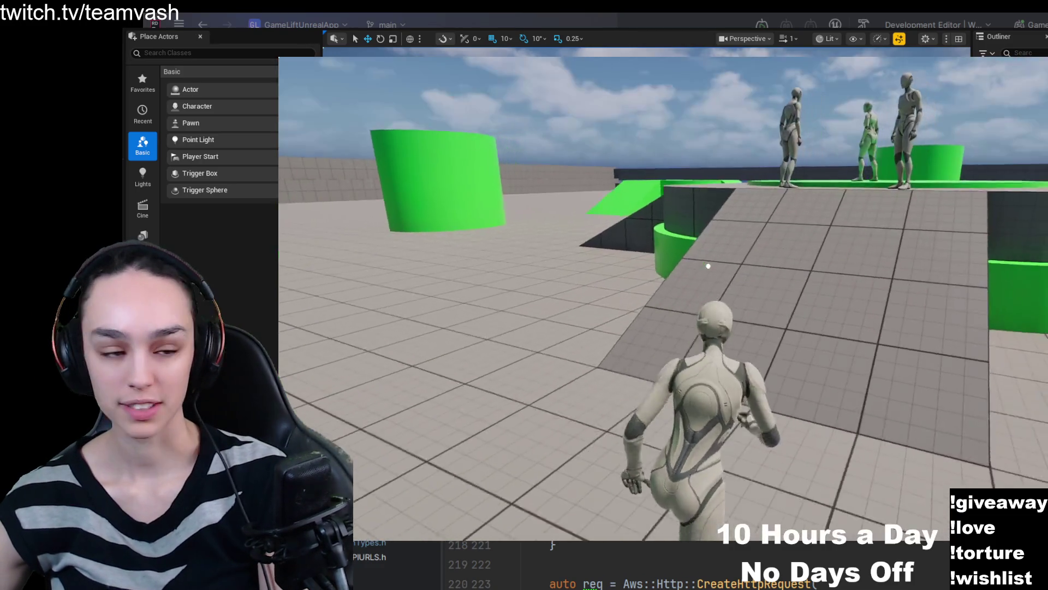
key(w)
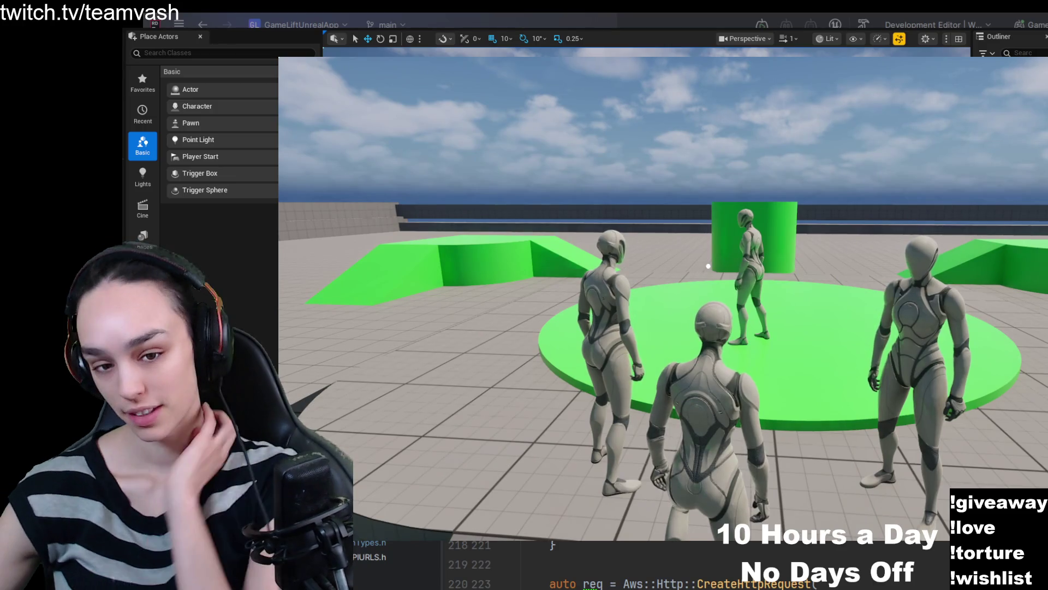
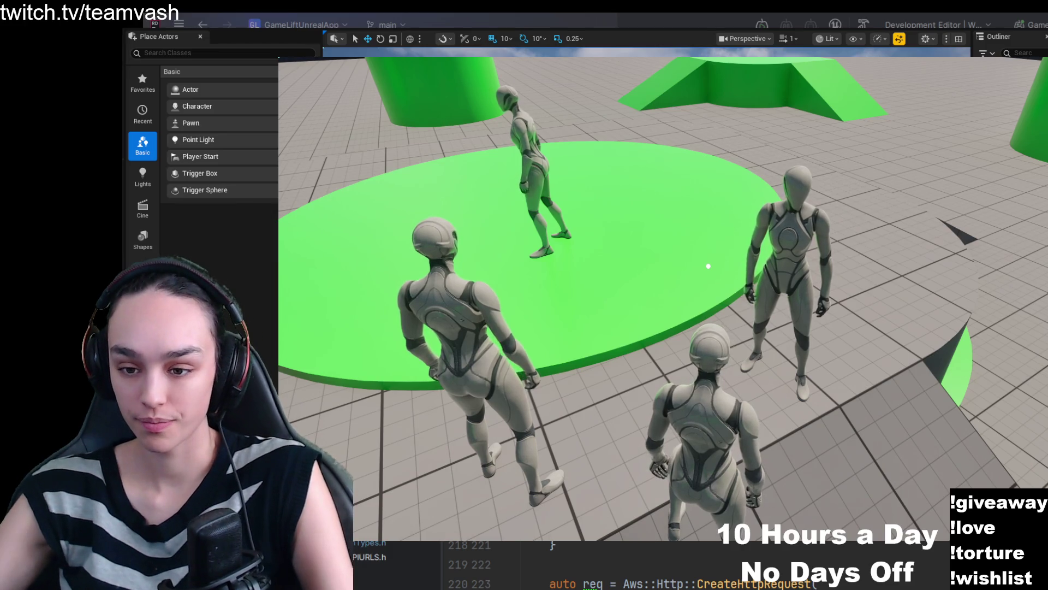
Pause the running playtest to bring up the BACK, SETTINGS and QUIT menu.
key(Escape)
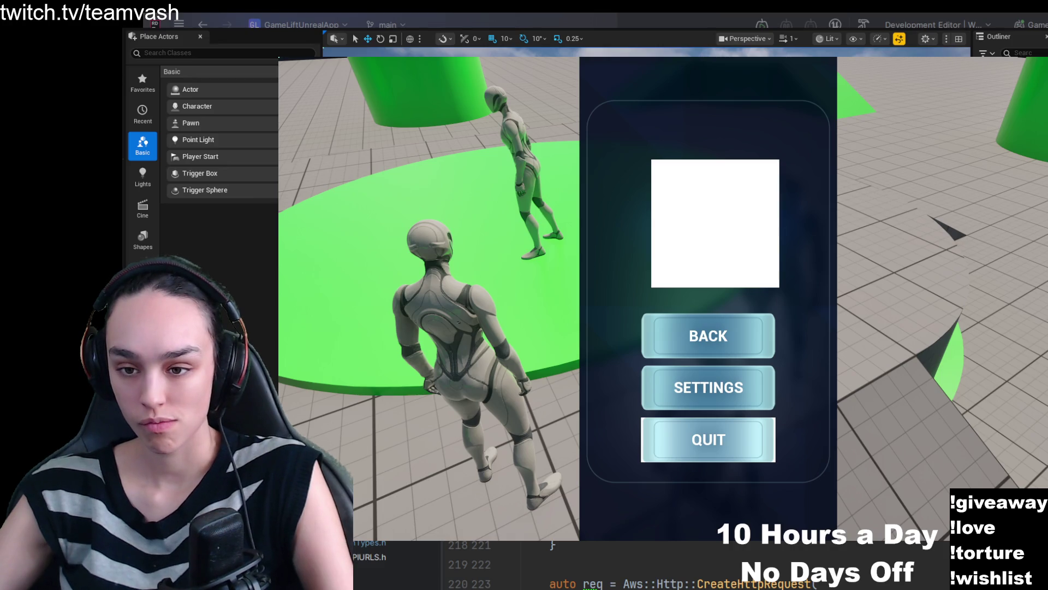
Quit the playtest, then view Rider's diff of APIGameServerAccountManager.cpp's worldId change.
click(708, 440)
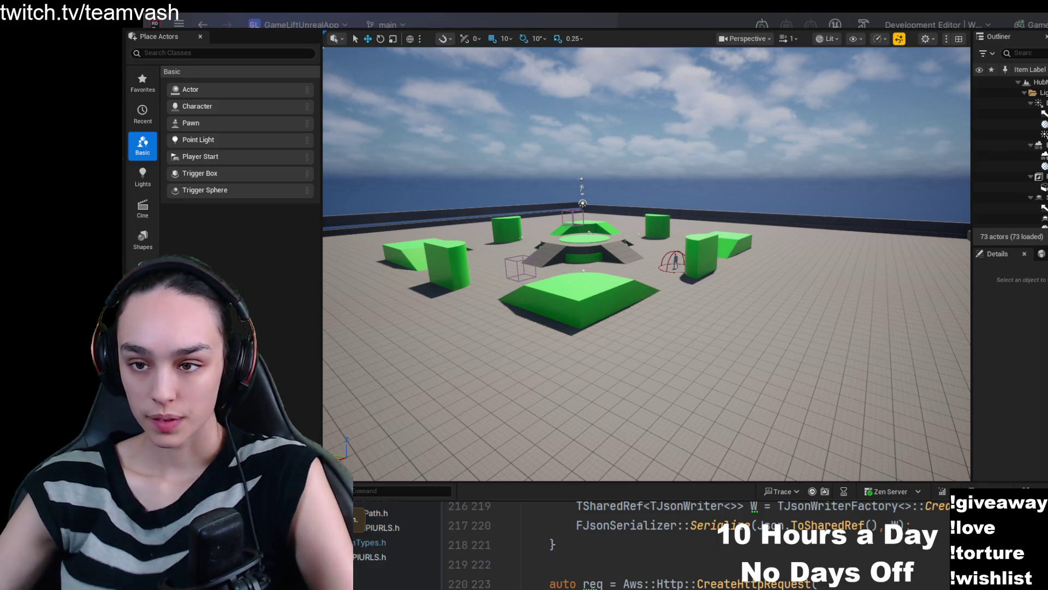
key(alt+Tab)
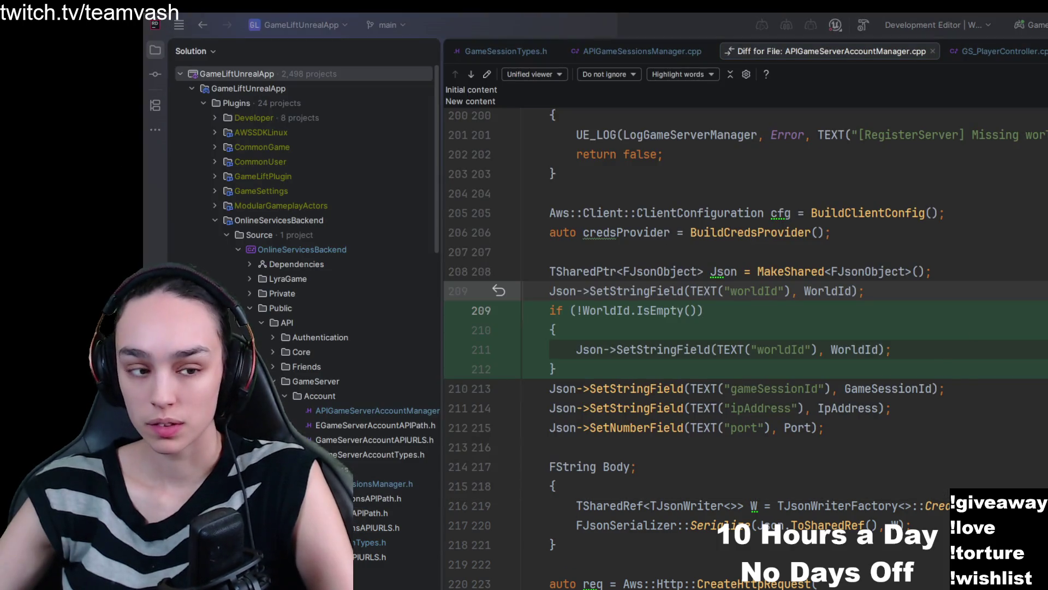